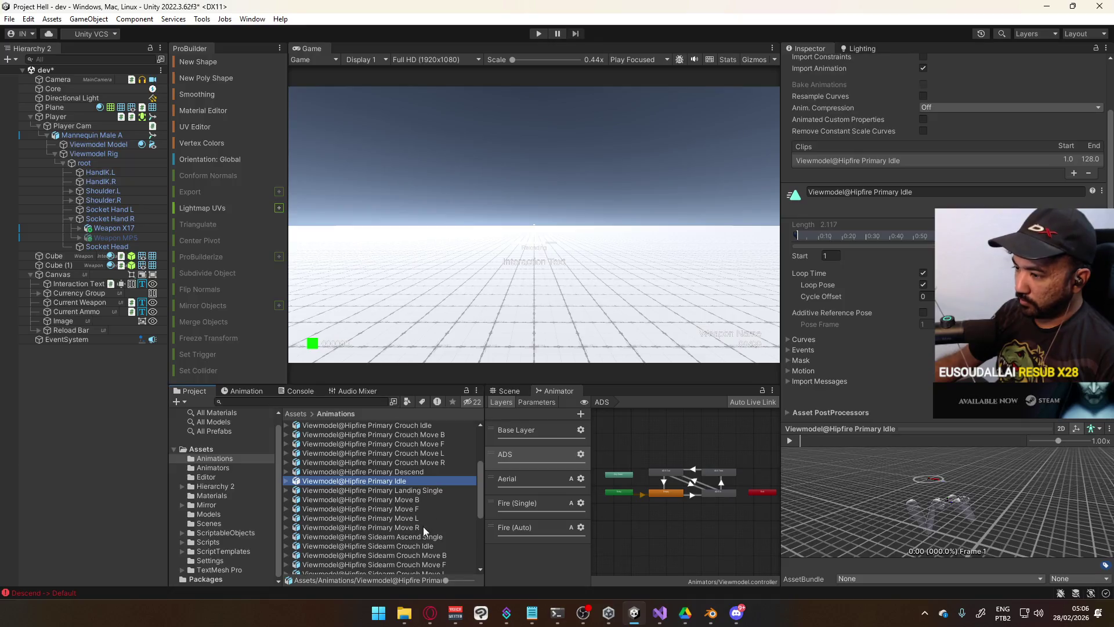
Preview the Sidearm Crouch Idle and Hipfire Sidearm Idle clips, select ADS Sidearm Idle, and enter play mode
click(426, 545)
scroll(429, 522, down, 3)
click(427, 532)
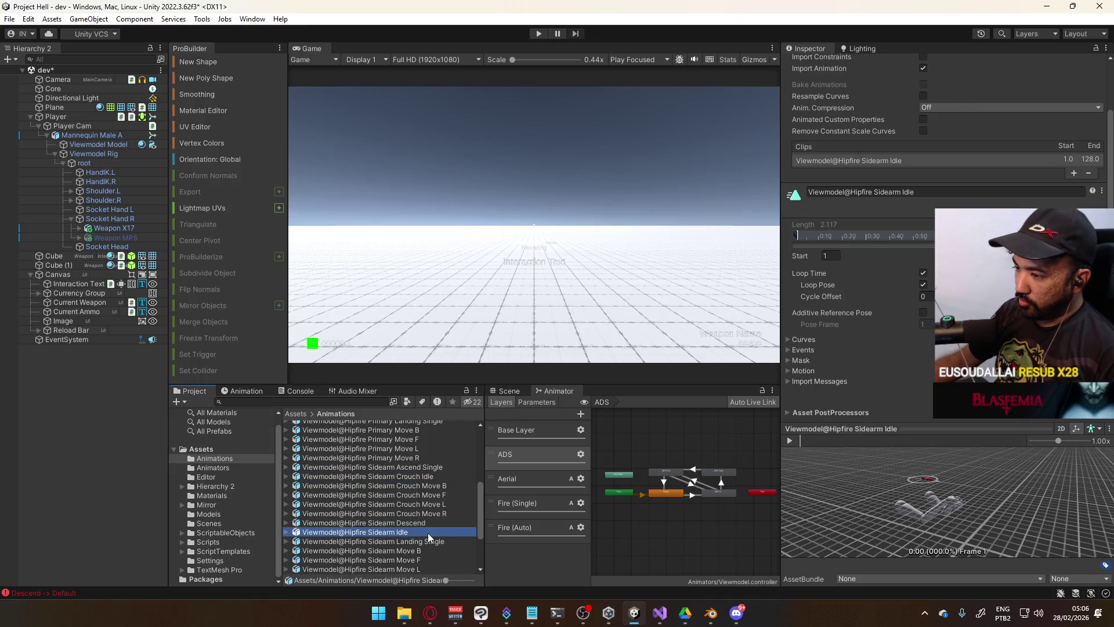
scroll(442, 521, down, 3)
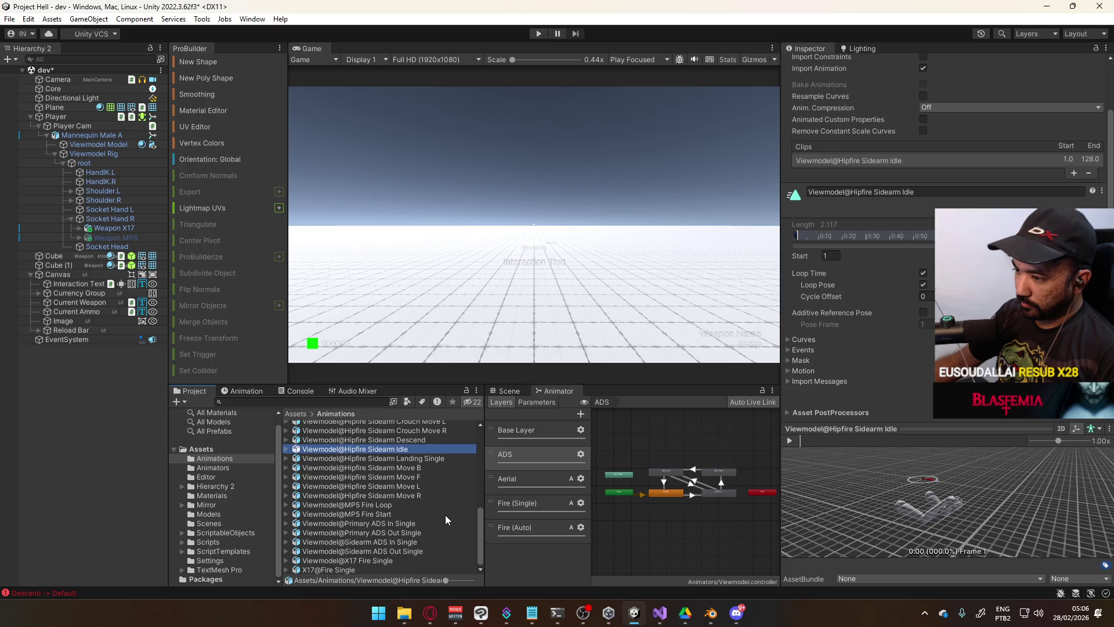
scroll(443, 517, up, 10)
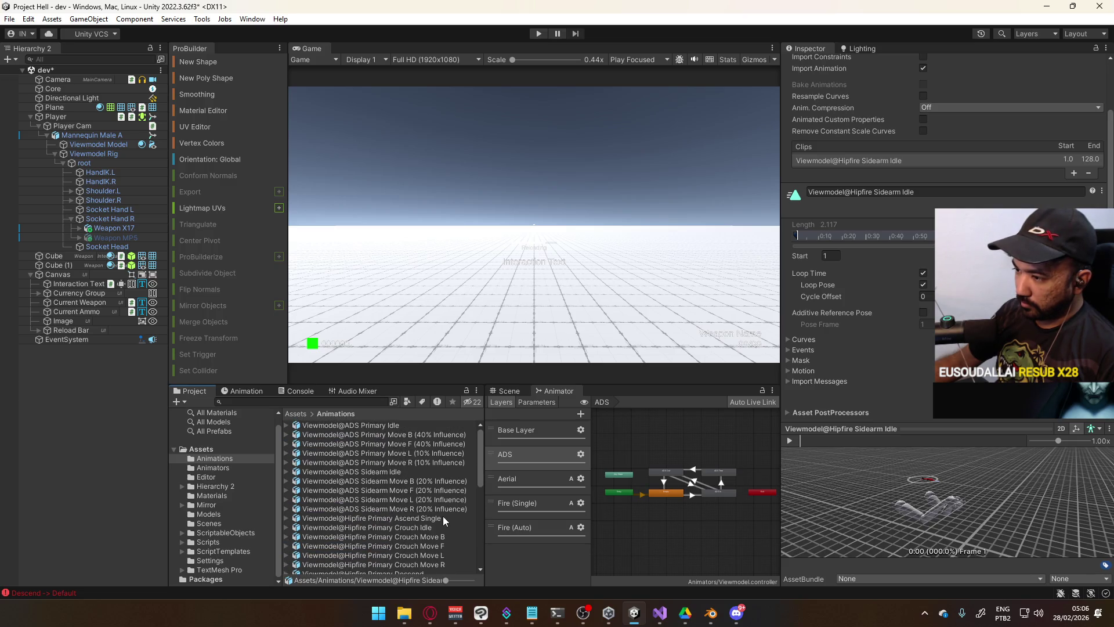
click(398, 472)
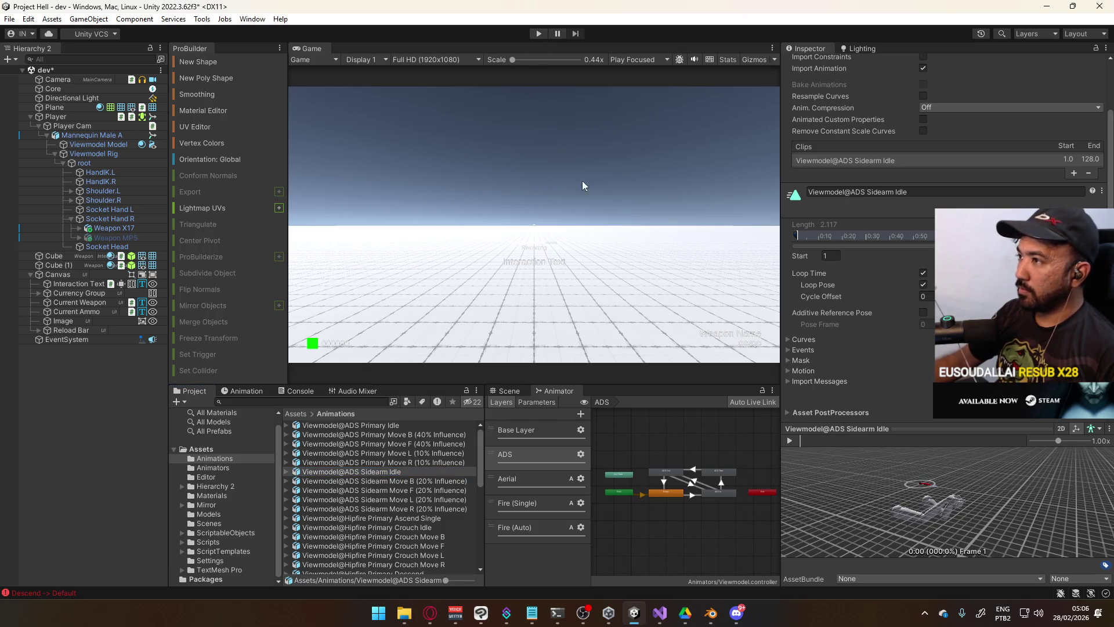
click(538, 34)
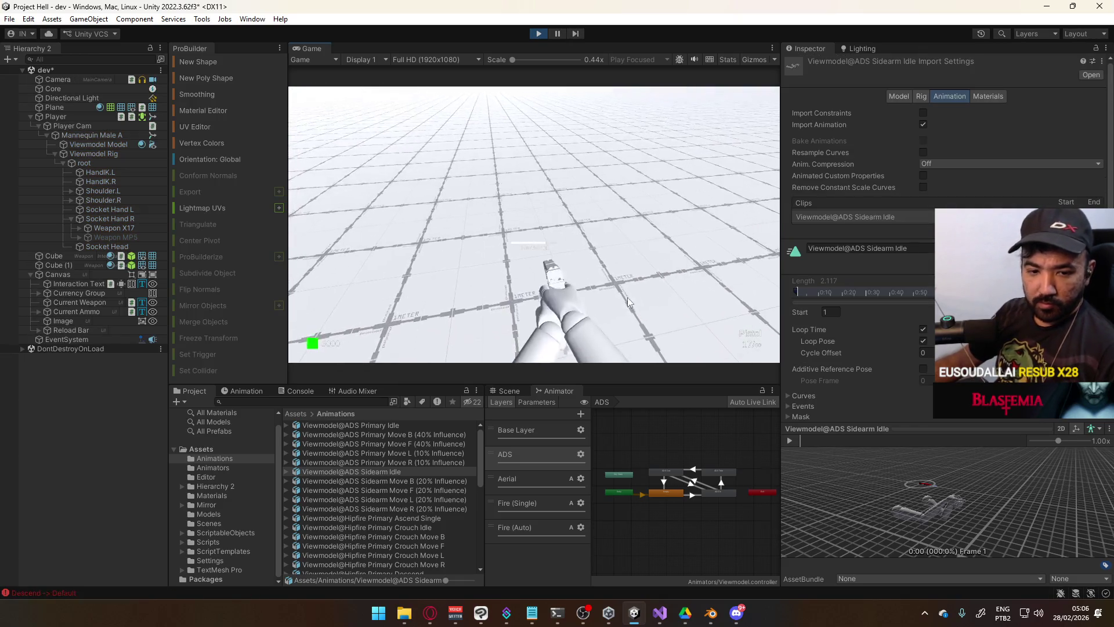
In the running game, test the pistol arms' crouch (C, Ctrl) and jump (Space) animations
key(super)
click(570, 189)
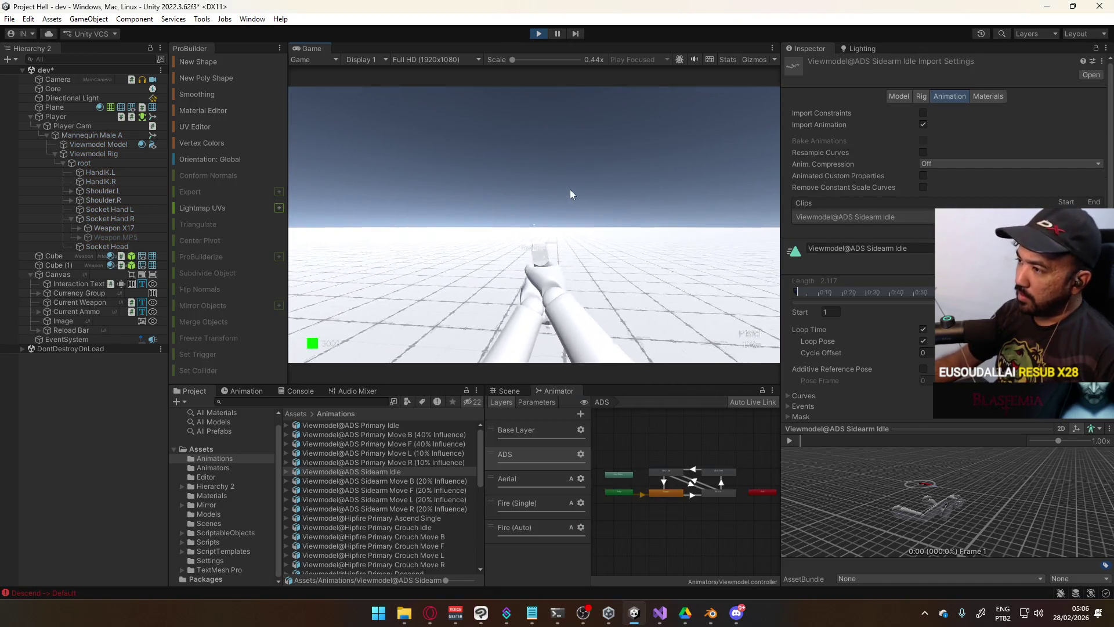
key(c)
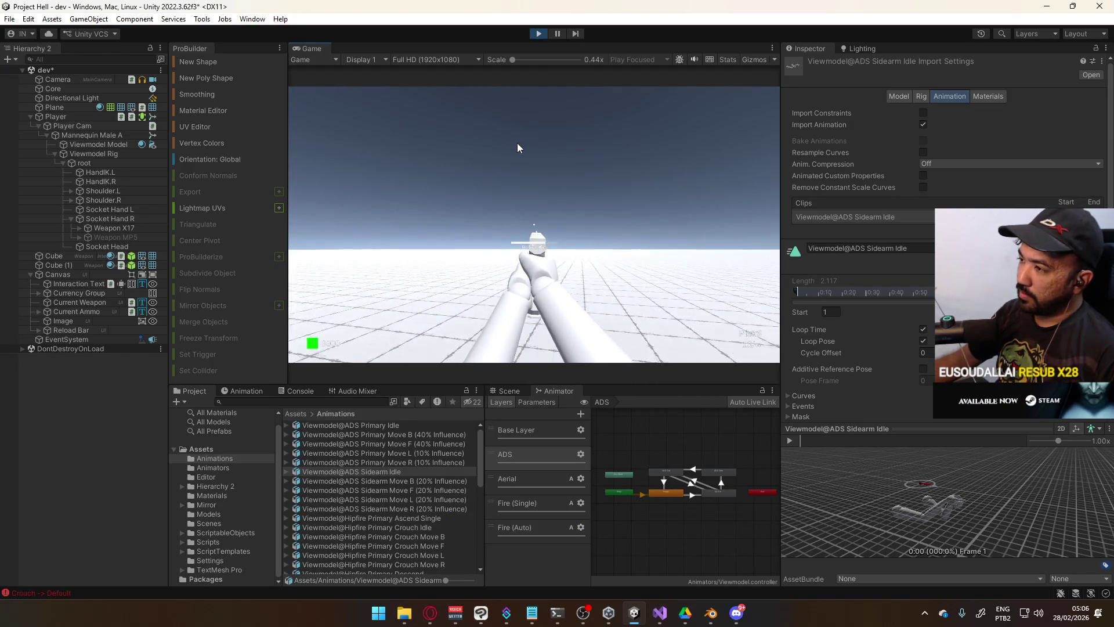
key(c)
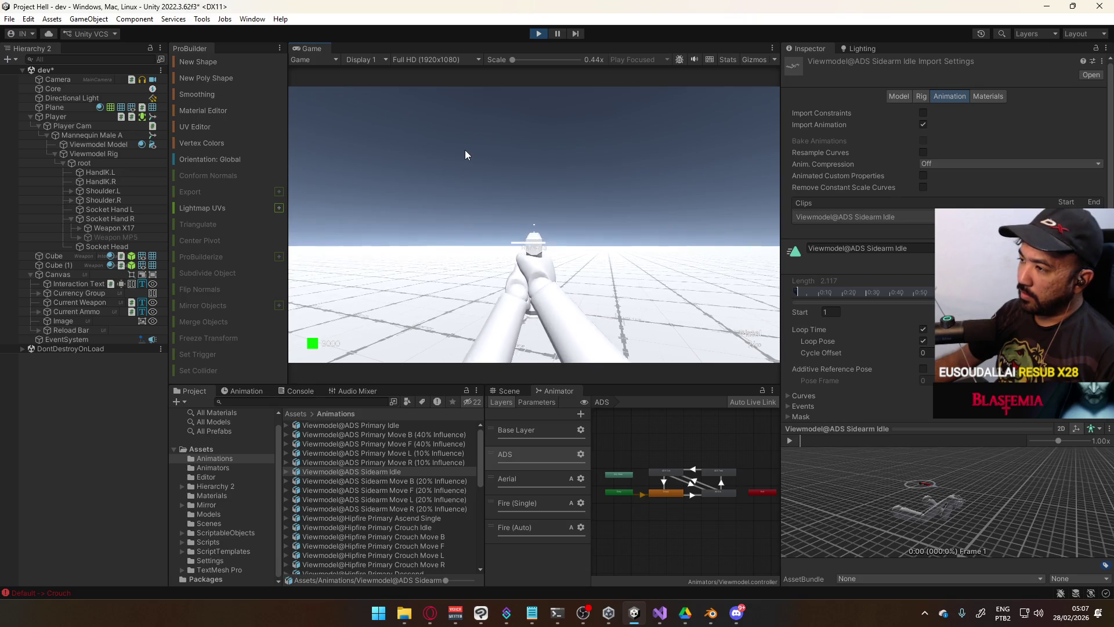
key(c)
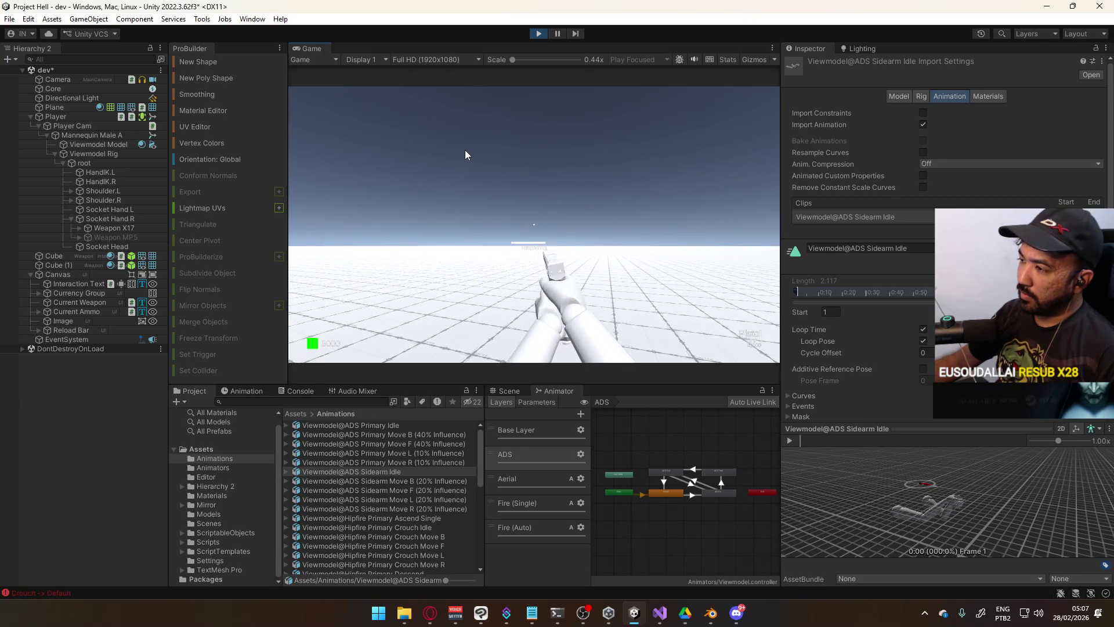
key(space)
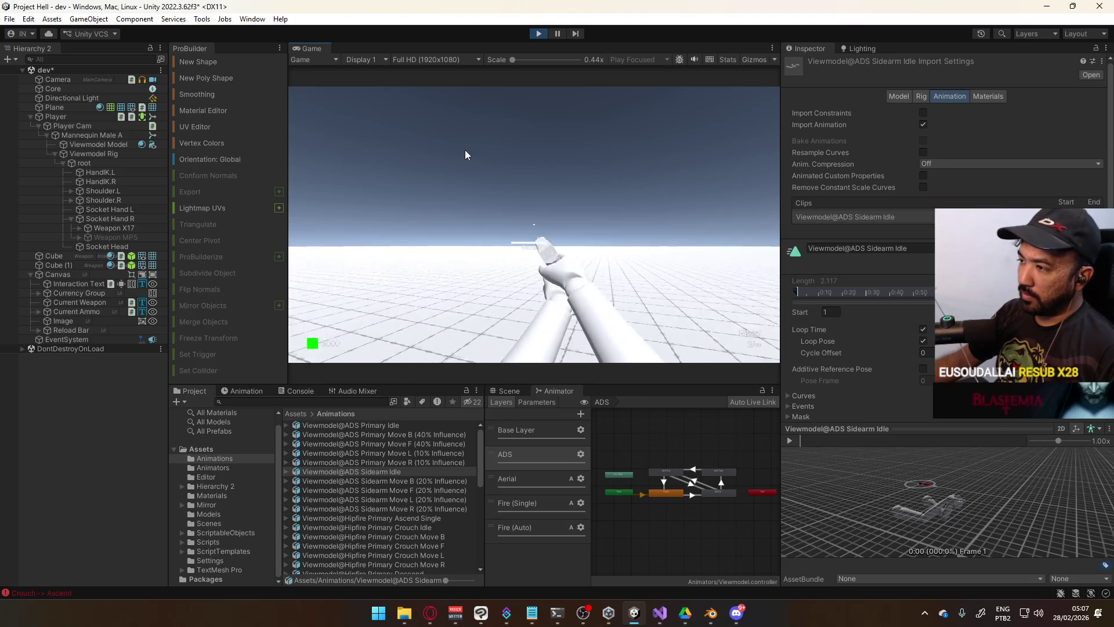
key(space)
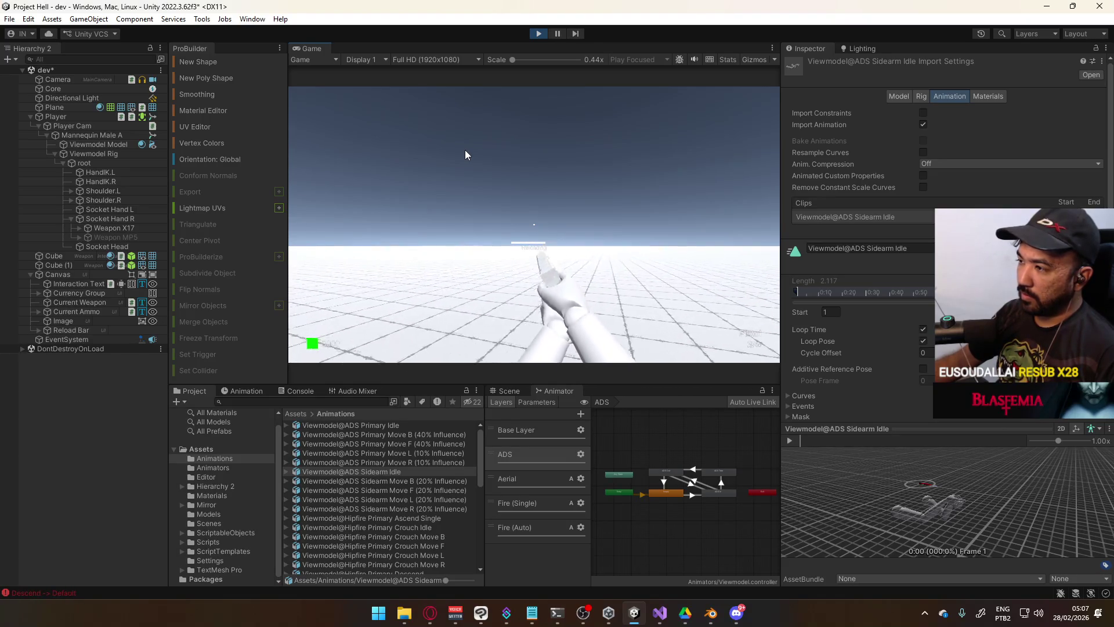
key(space)
key(ctrl)
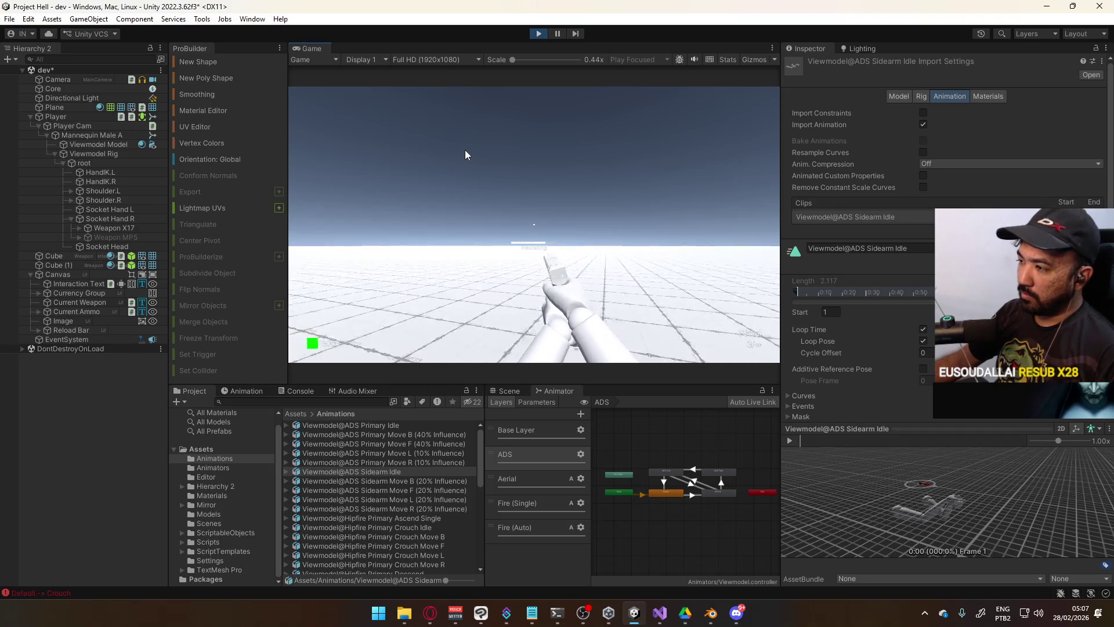
key(ctrl)
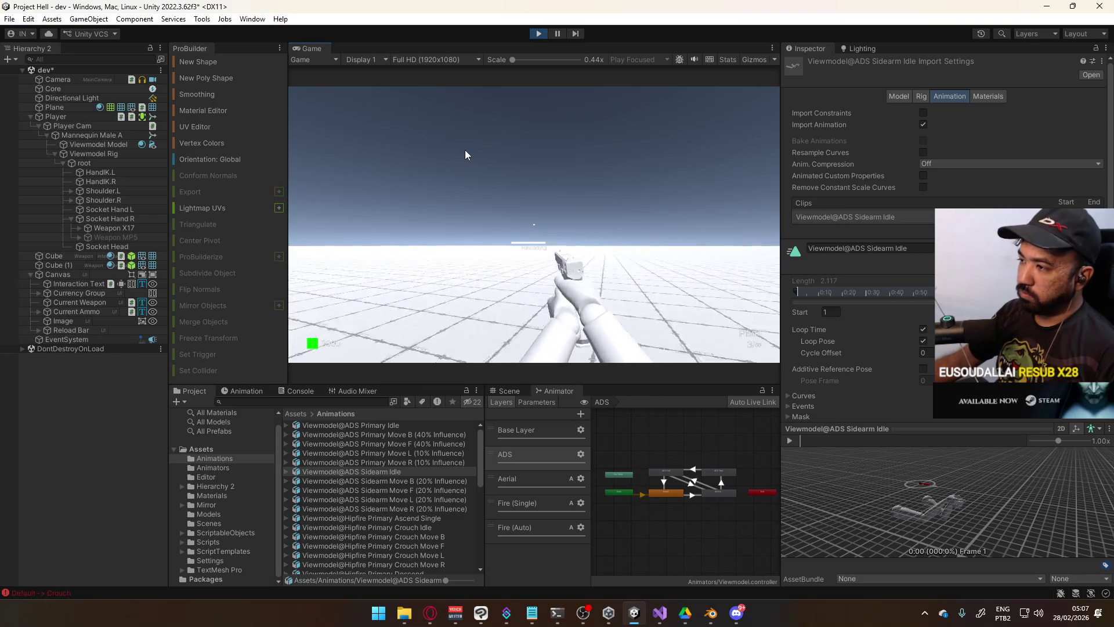
key(ctrl)
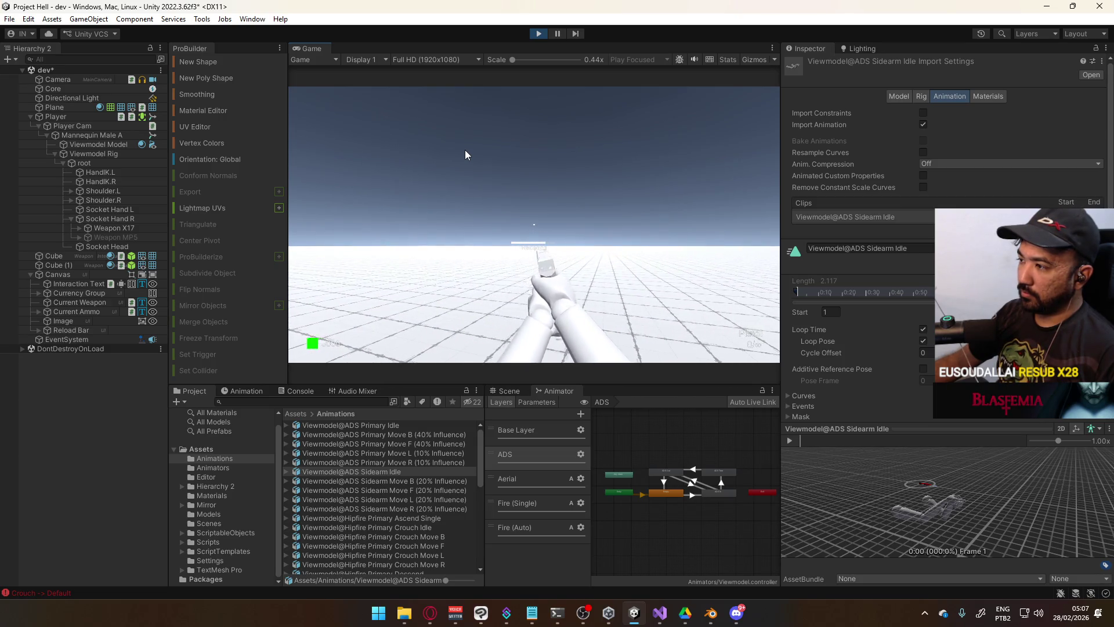
Test the pistol reload with R, exit play mode, and switch to Blender
key(r)
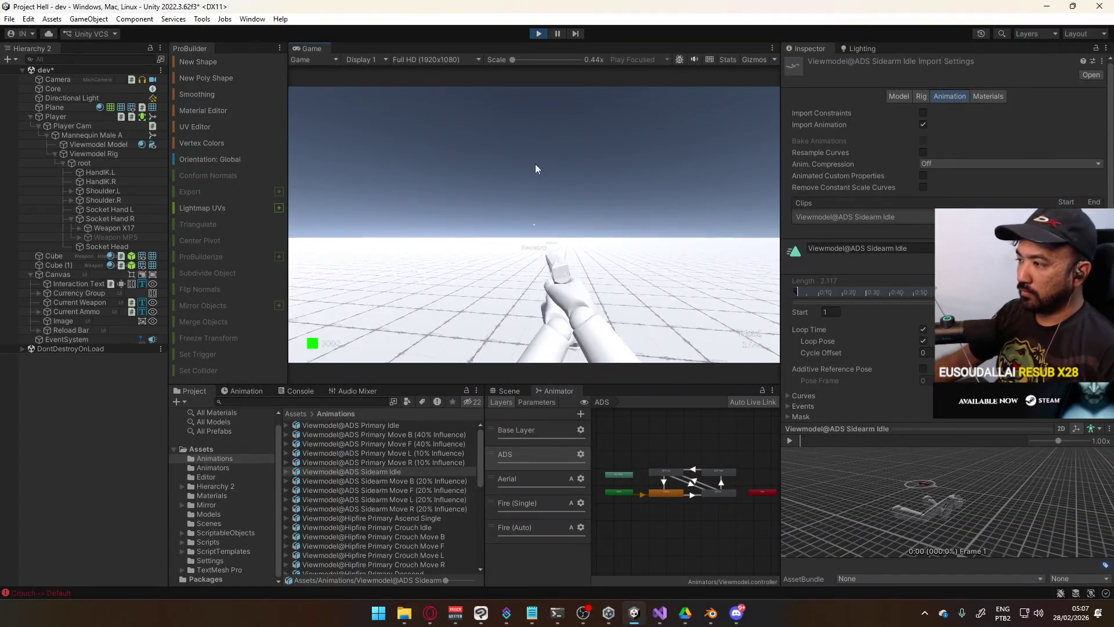
click(537, 34)
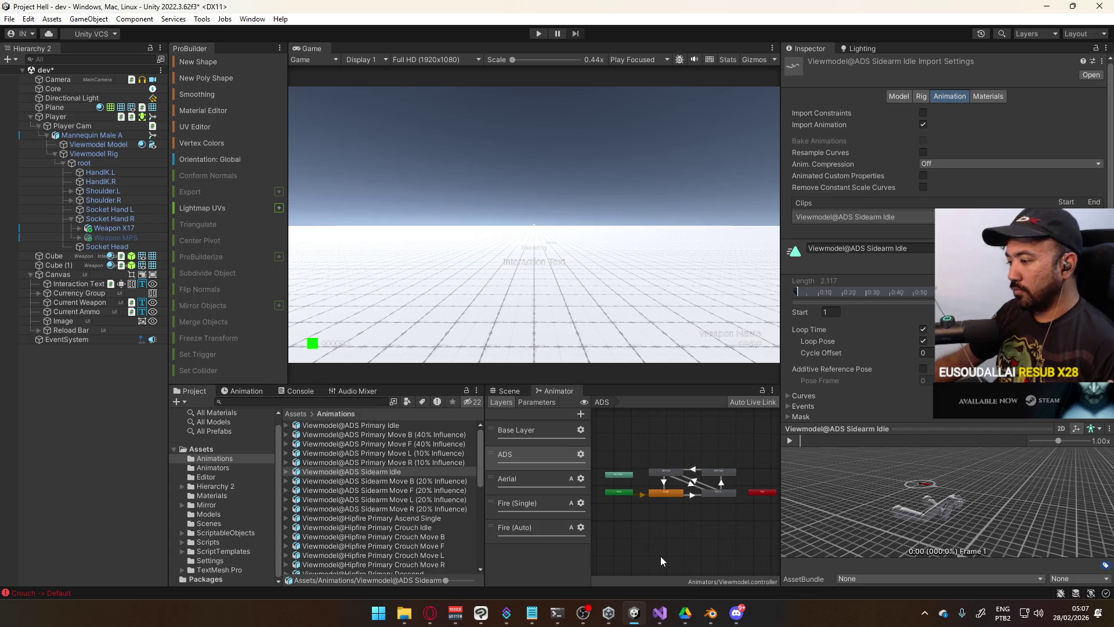
click(710, 612)
Save the blend file and turn off the X17 rig's ADD Crouch and ADD Idle Sway layers
key(ctrl+s)
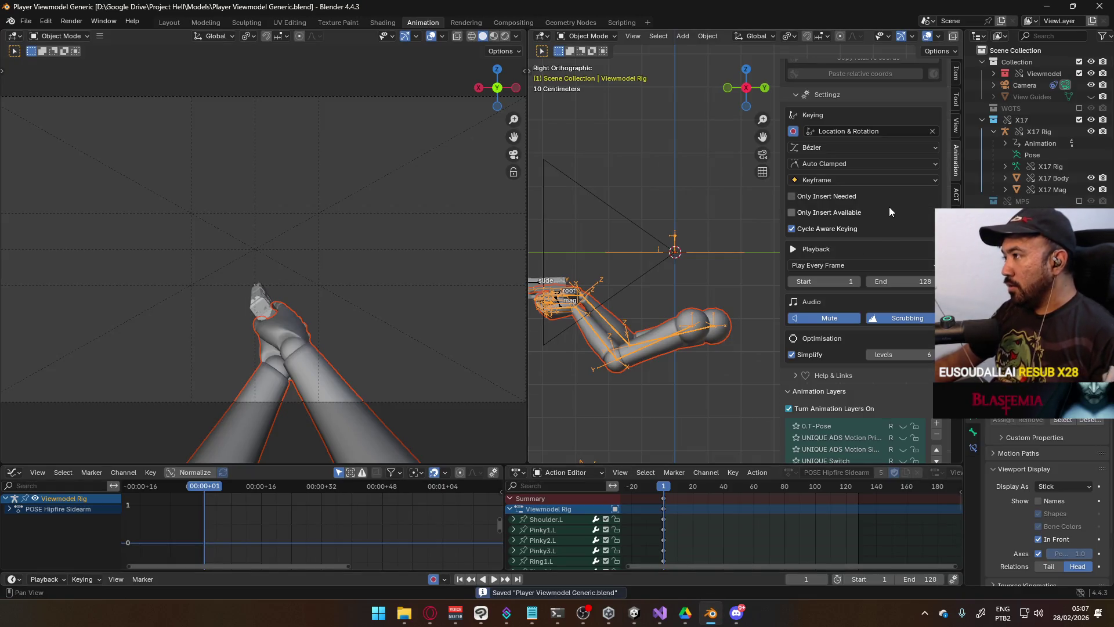
scroll(890, 210, down, 4)
scroll(893, 347, down, 1)
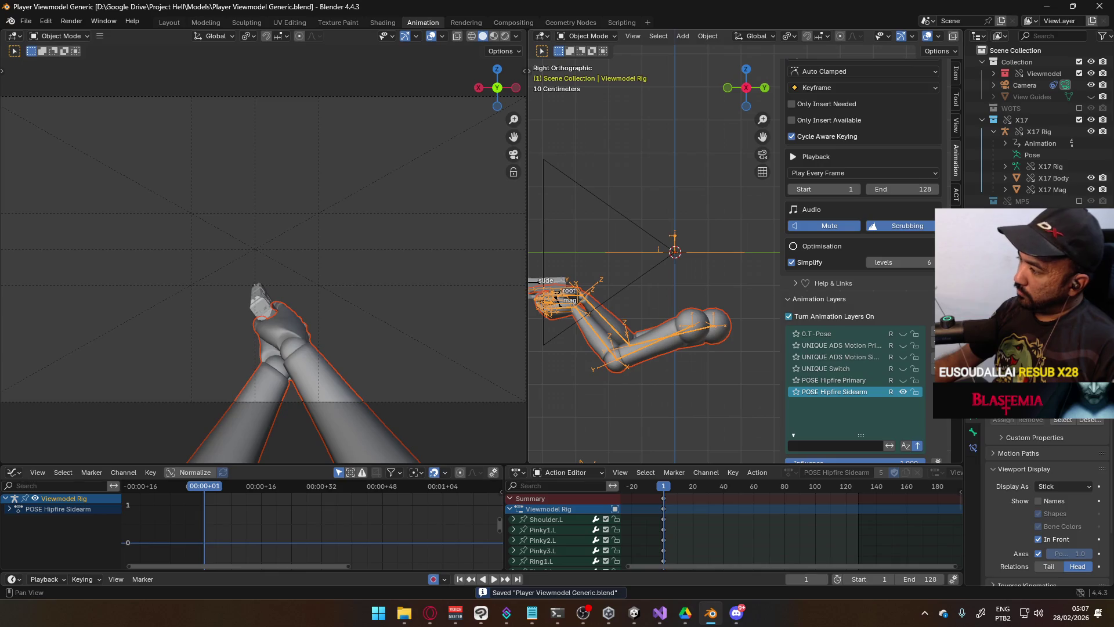
click(1039, 131)
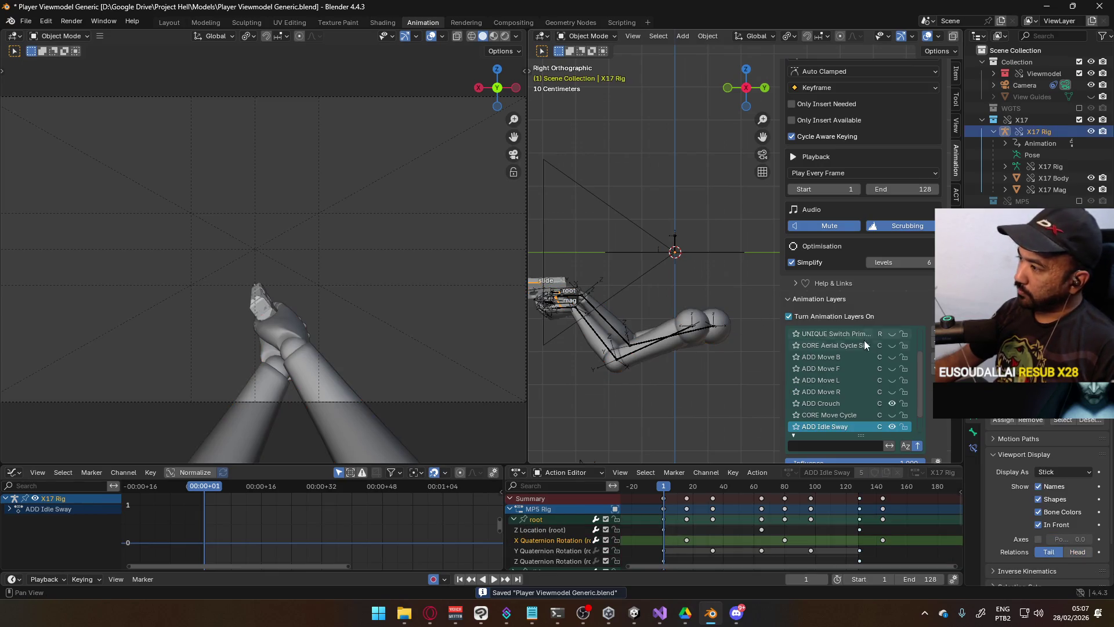
click(892, 403)
click(892, 426)
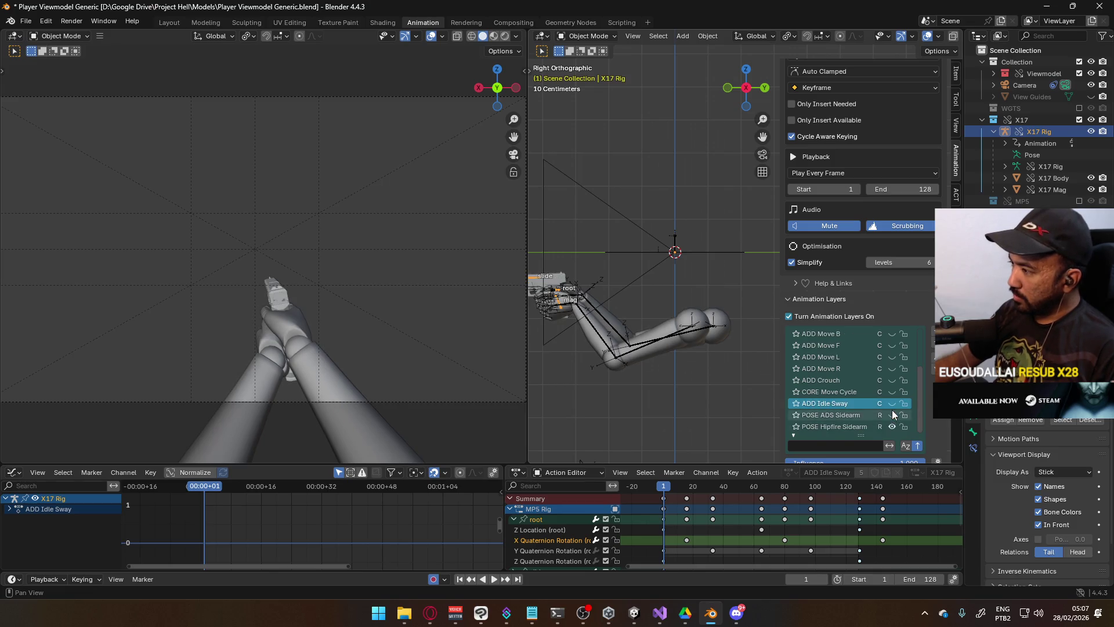
scroll(890, 412, up, 3)
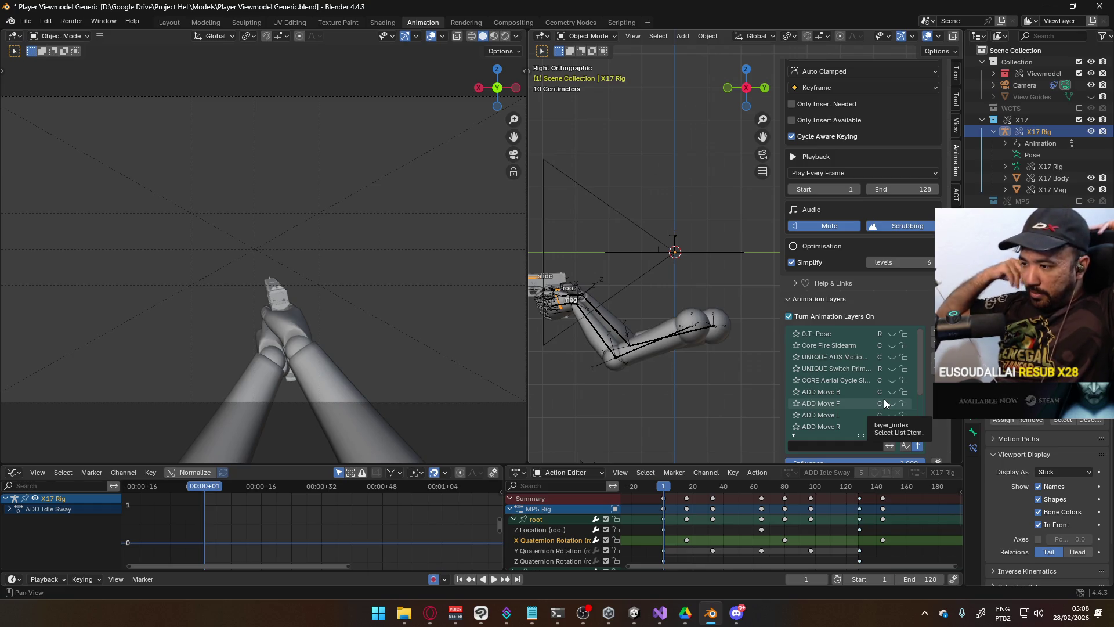
Back in Unity, select Weapon X17 and dock the Scene view beside the Game view
key(alt+Tab)
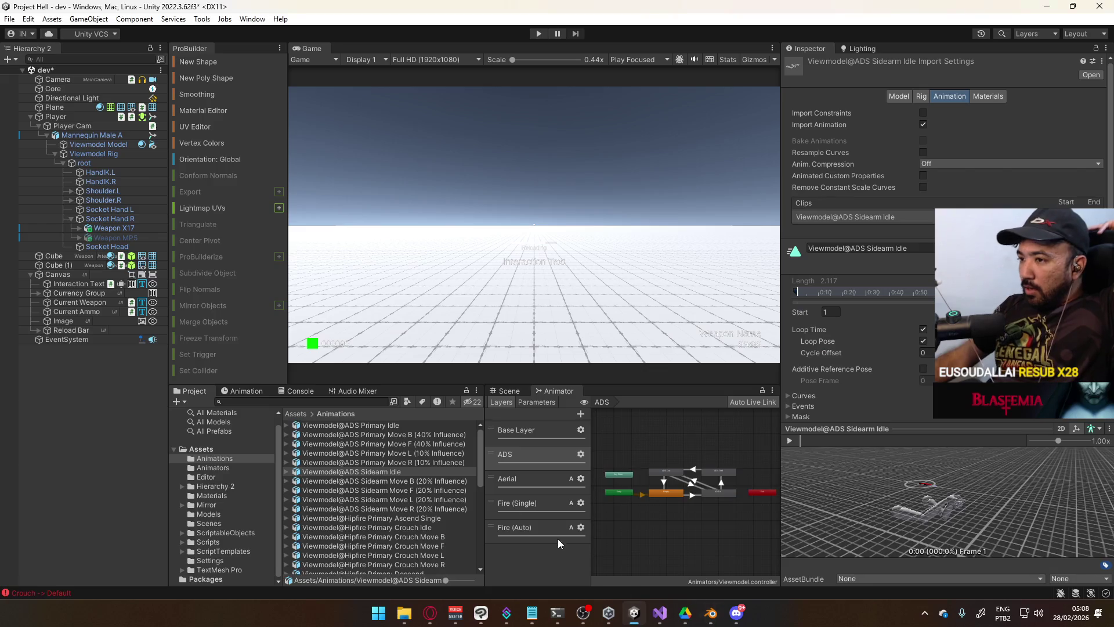
click(129, 229)
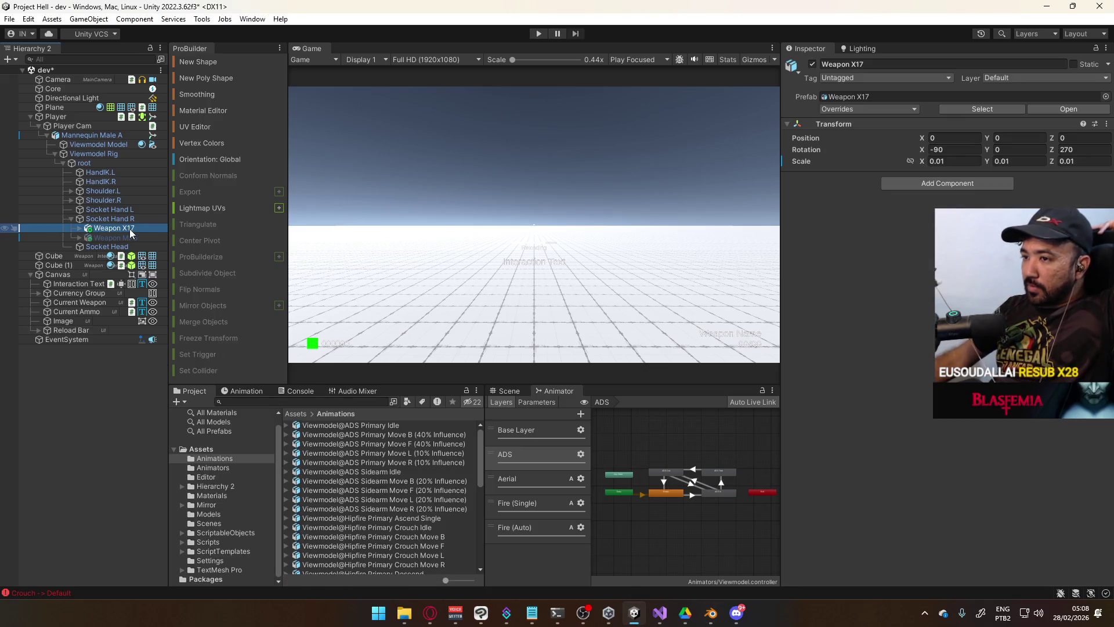
mouse_move(521, 392)
mouse_down()
mouse_move(478, 134)
mouse_move(385, 64)
mouse_up()
click(308, 54)
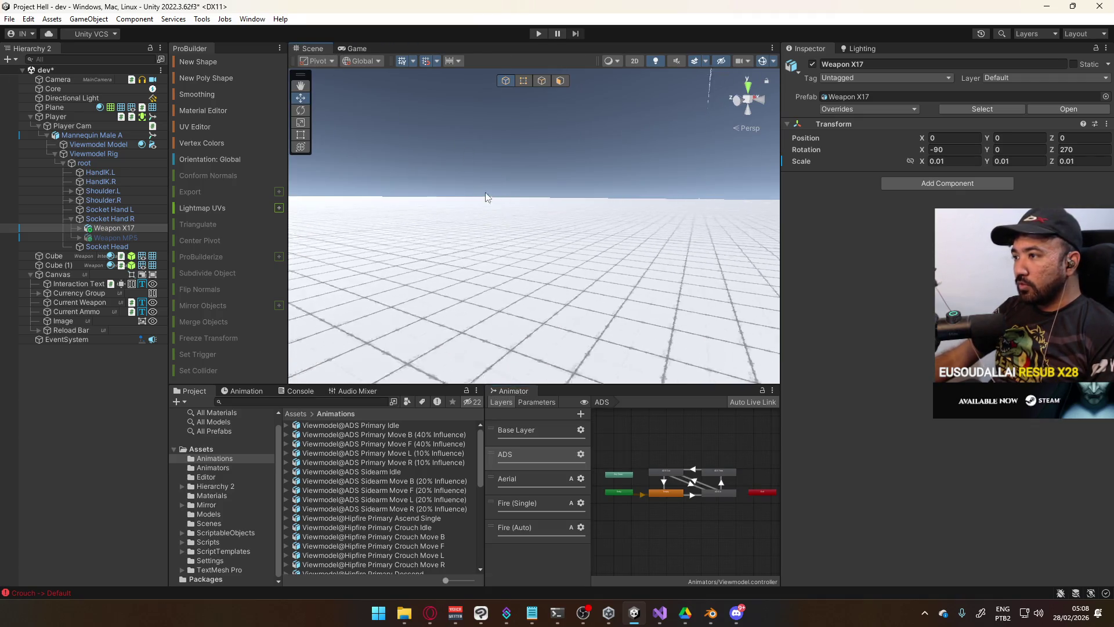
Frame the hand and pistol, and briefly toggle Weapon MP5 on and off to preview it
key(f)
mouse_move(476, 240)
mouse_down()
mouse_move(646, 229)
mouse_move(409, 286)
mouse_up()
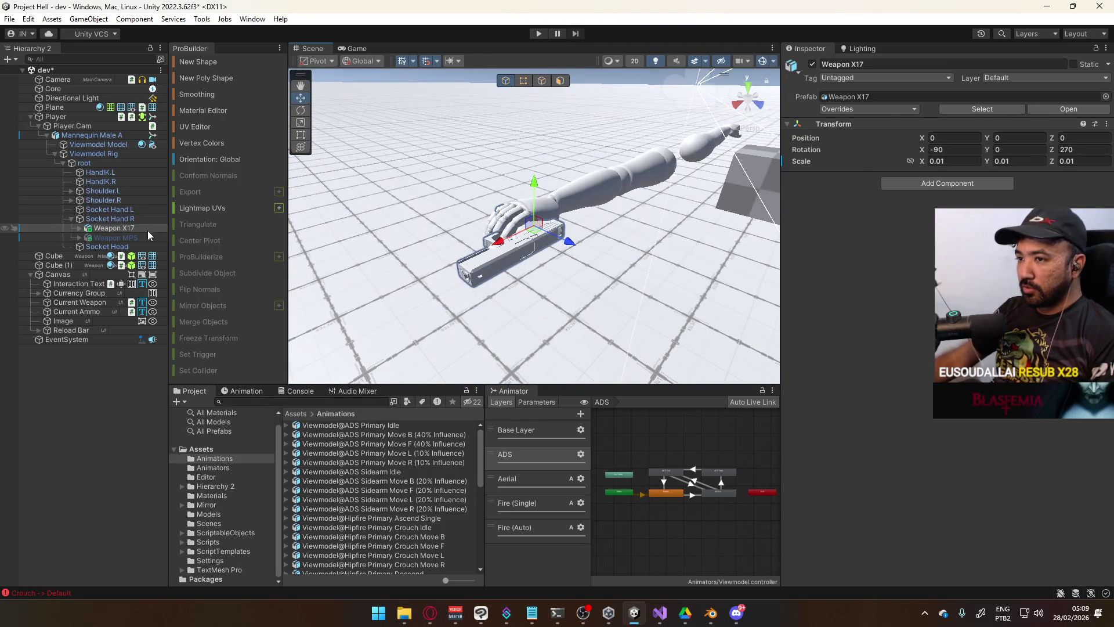
click(128, 235)
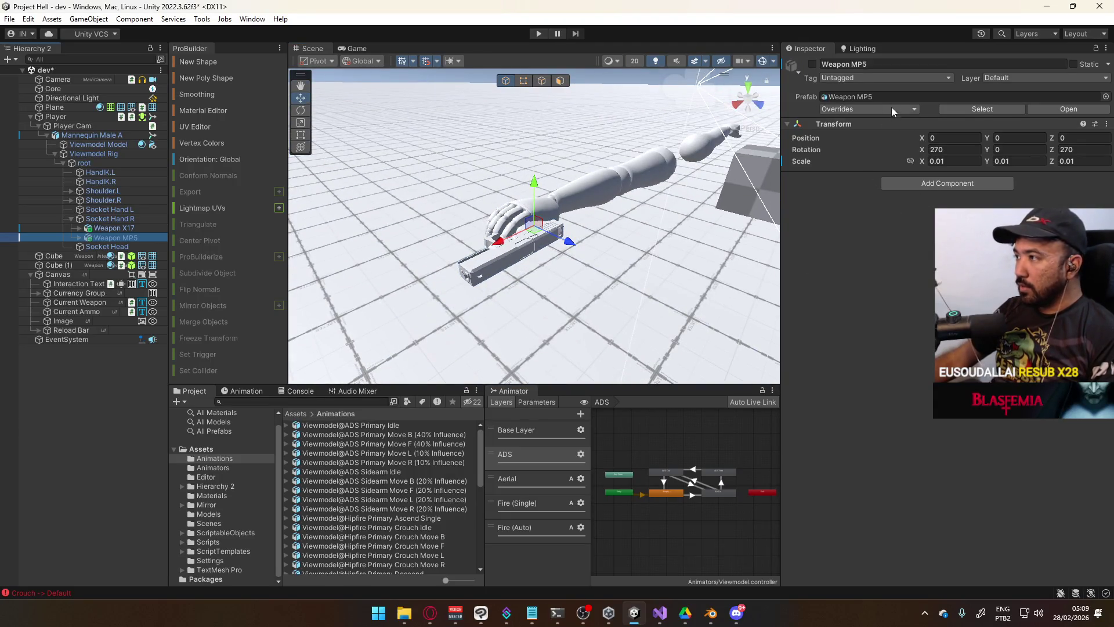
click(812, 64)
click(812, 64)
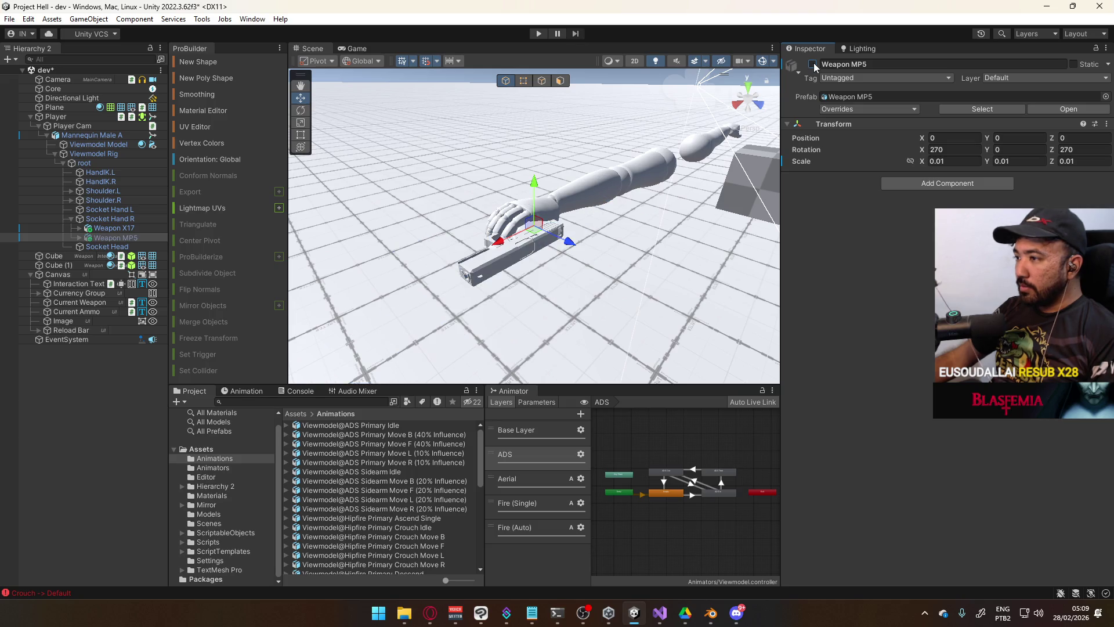
Deactivate Weapon X17 and activate Weapon MP5 so the rifle appears in the hand
click(116, 227)
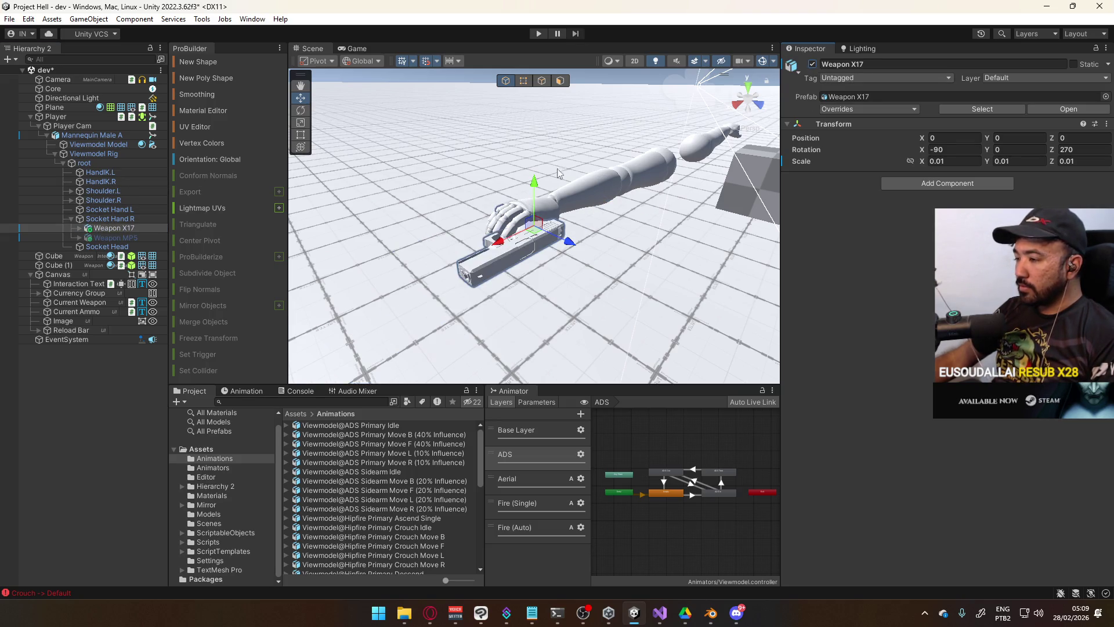
drag(511, 180, 372, 187)
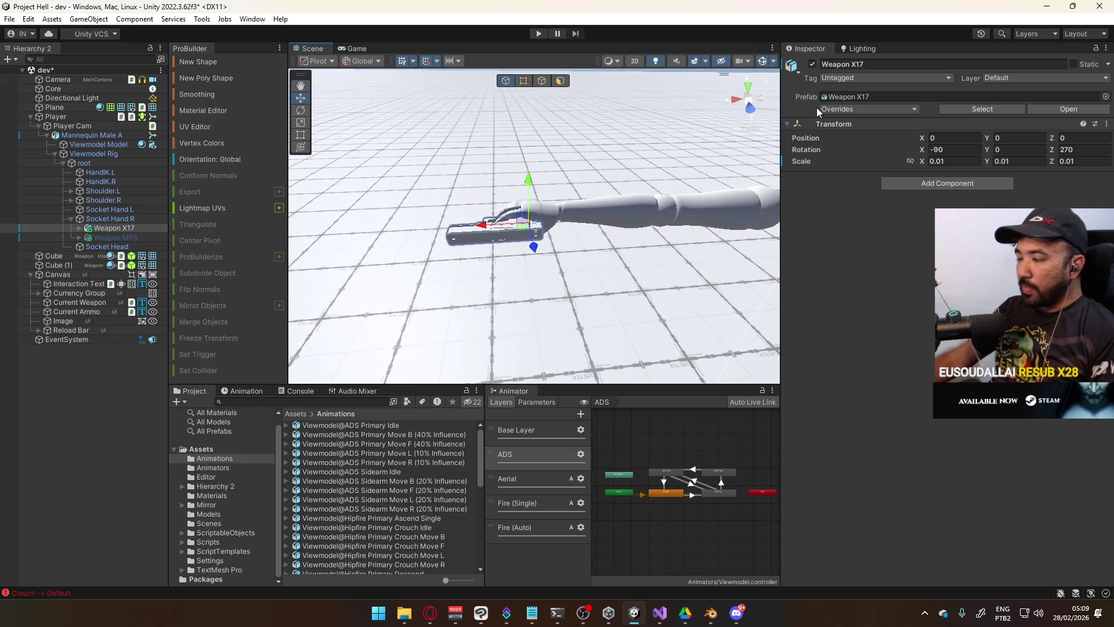
click(812, 64)
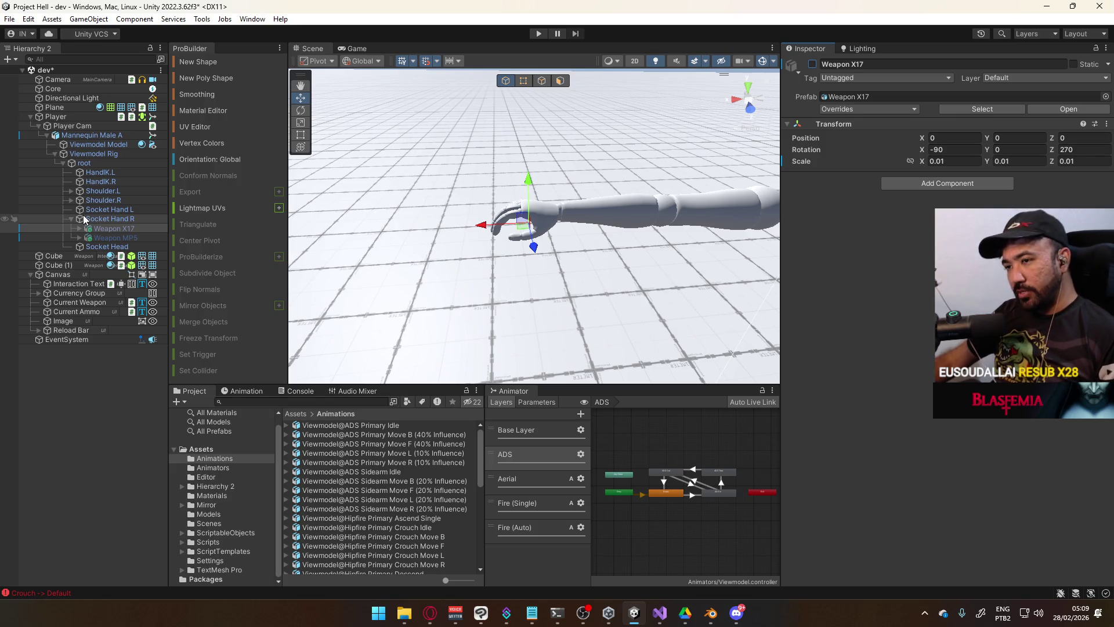
click(115, 238)
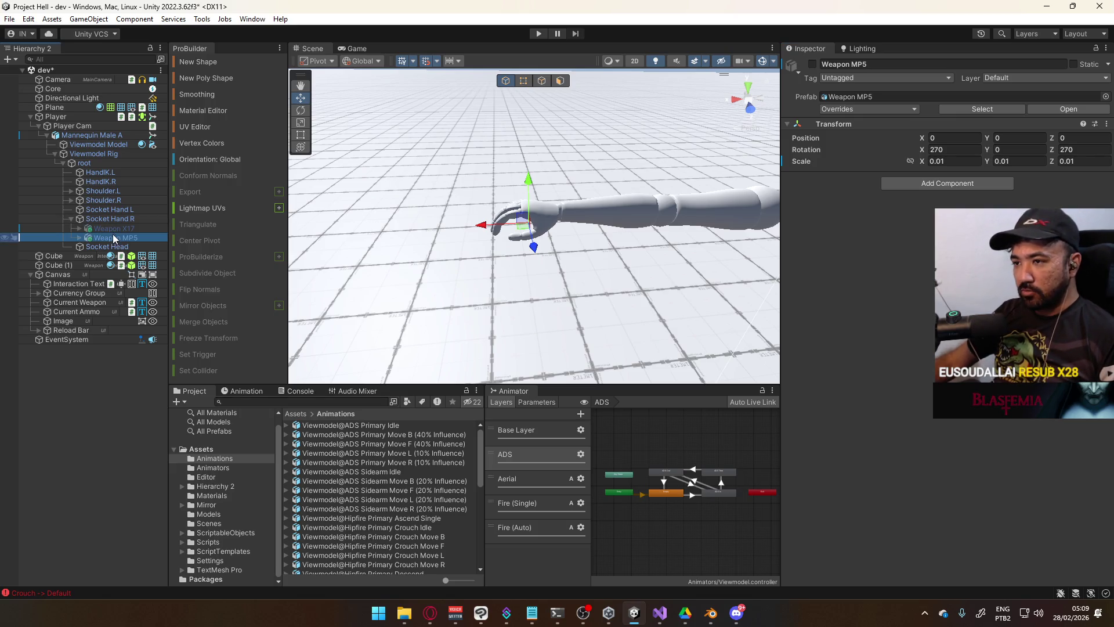
click(813, 64)
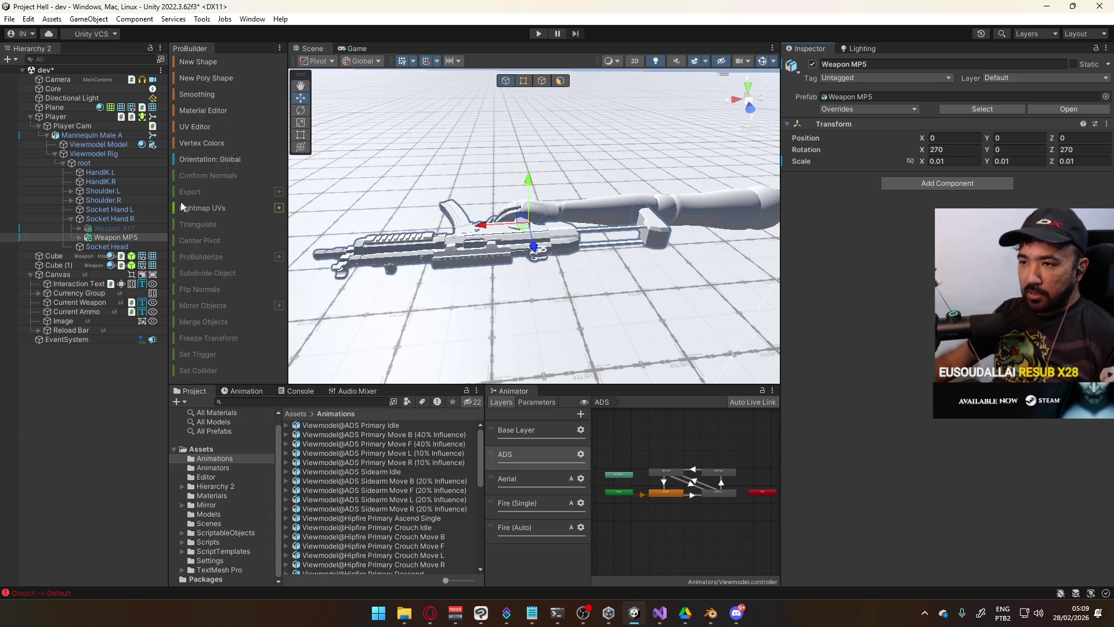
Deactivate the MP5 Top Railing child of Weapon MP5, save the dev scene, and collapse the hierarchy
click(116, 237)
click(80, 237)
click(117, 274)
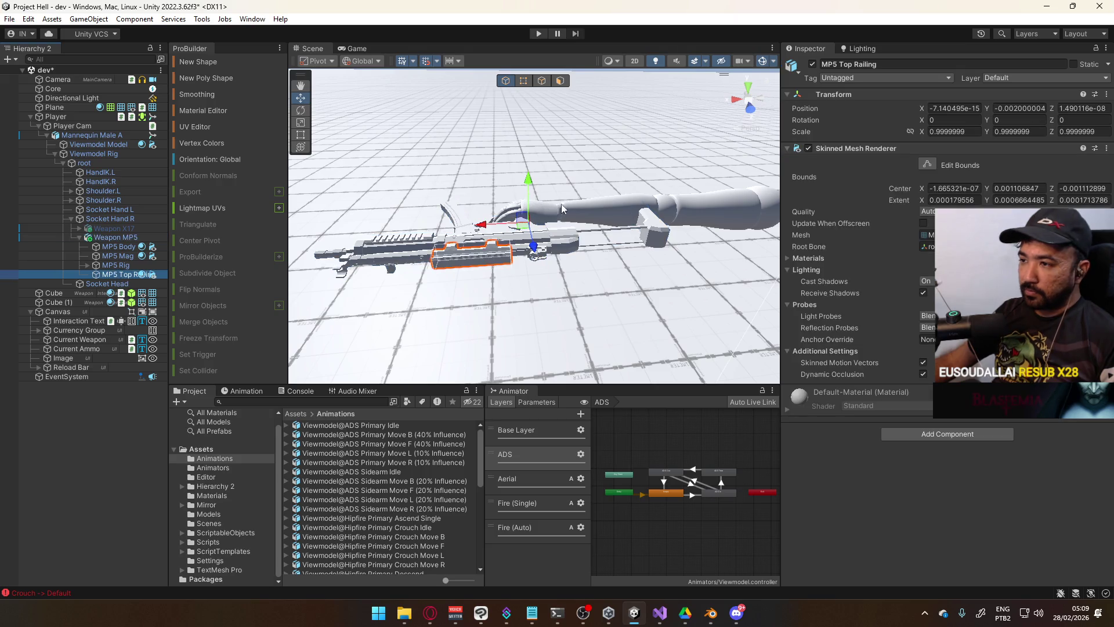
click(813, 64)
mouse_move(511, 249)
mouse_down()
mouse_move(497, 208)
mouse_move(628, 142)
mouse_move(615, 244)
mouse_up()
click(812, 64)
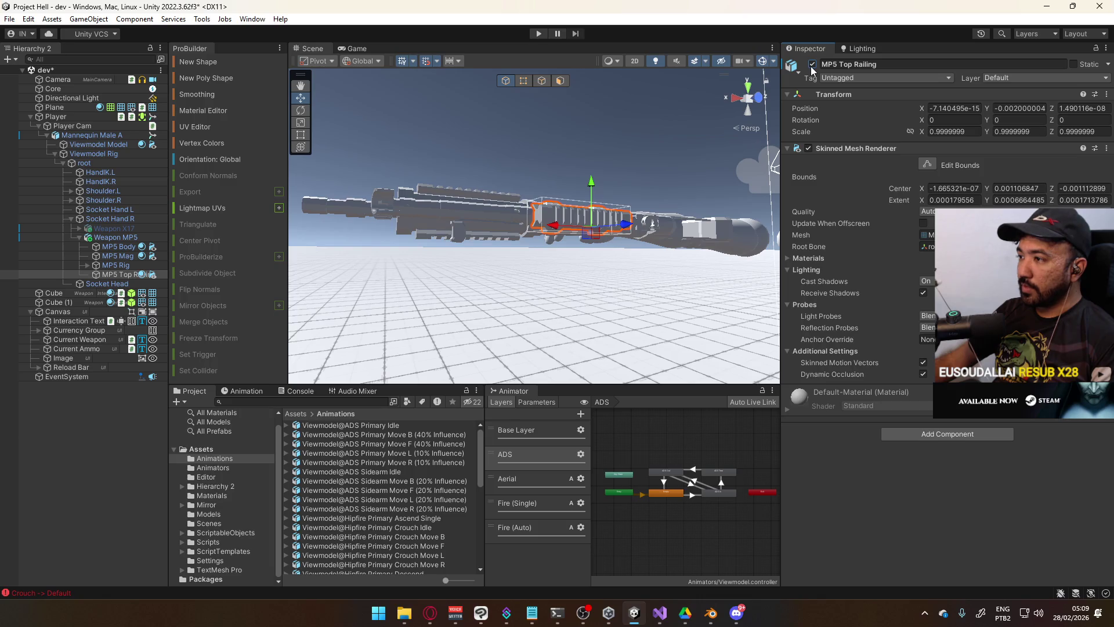
click(811, 64)
mouse_move(441, 174)
mouse_down()
mouse_move(402, 152)
mouse_move(621, 168)
mouse_up()
key(ctrl+s)
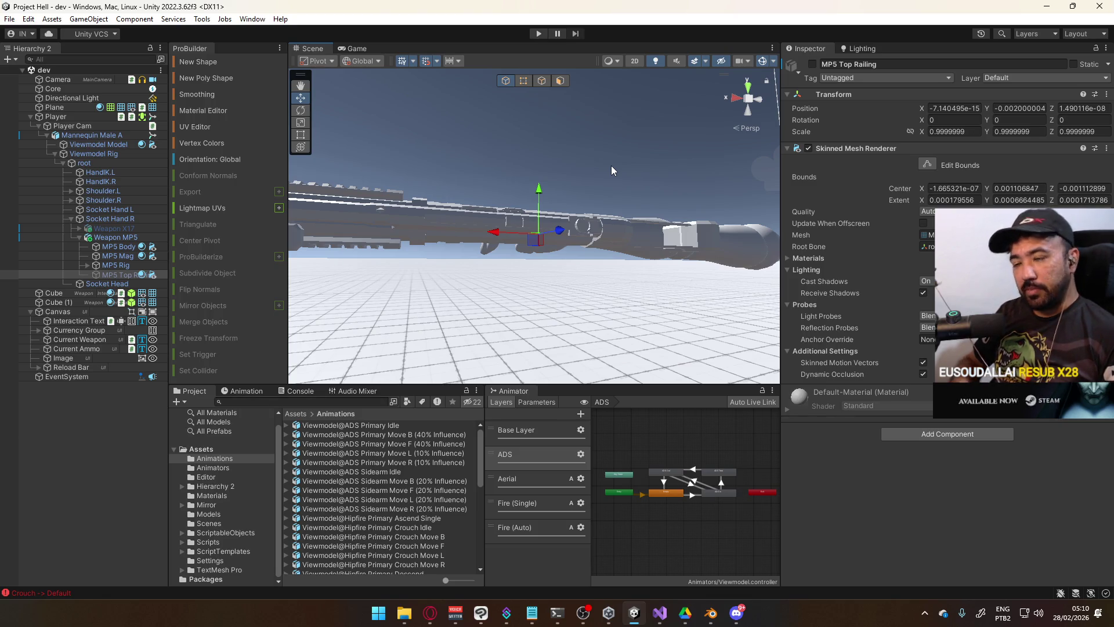
click(79, 237)
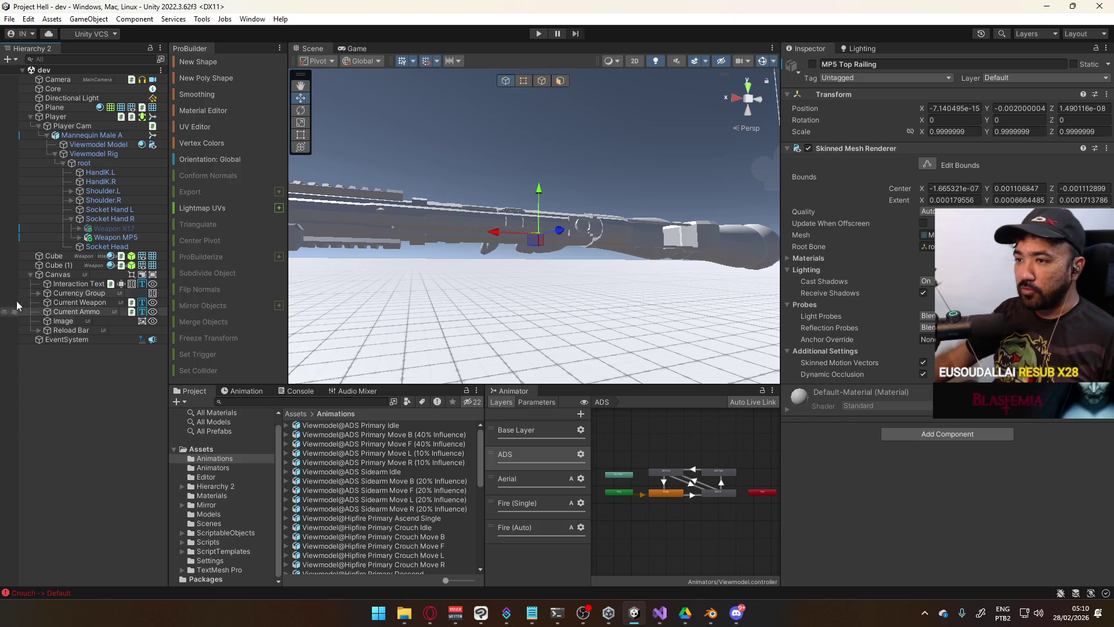
Select Weapon X17 in the Hierarchy to show its properties in the Inspector
click(116, 228)
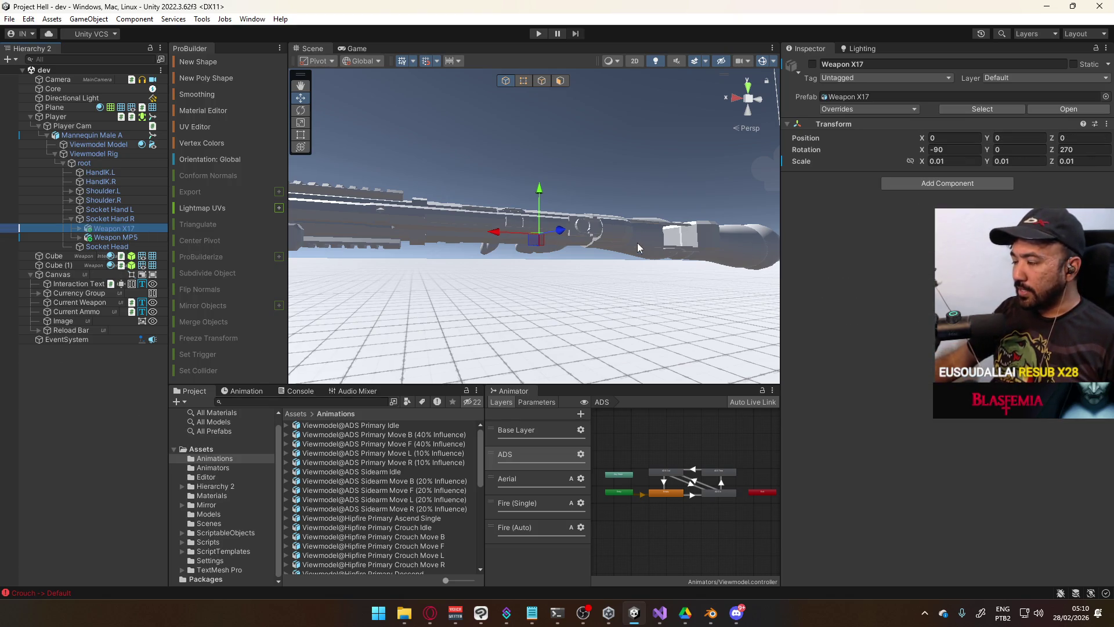